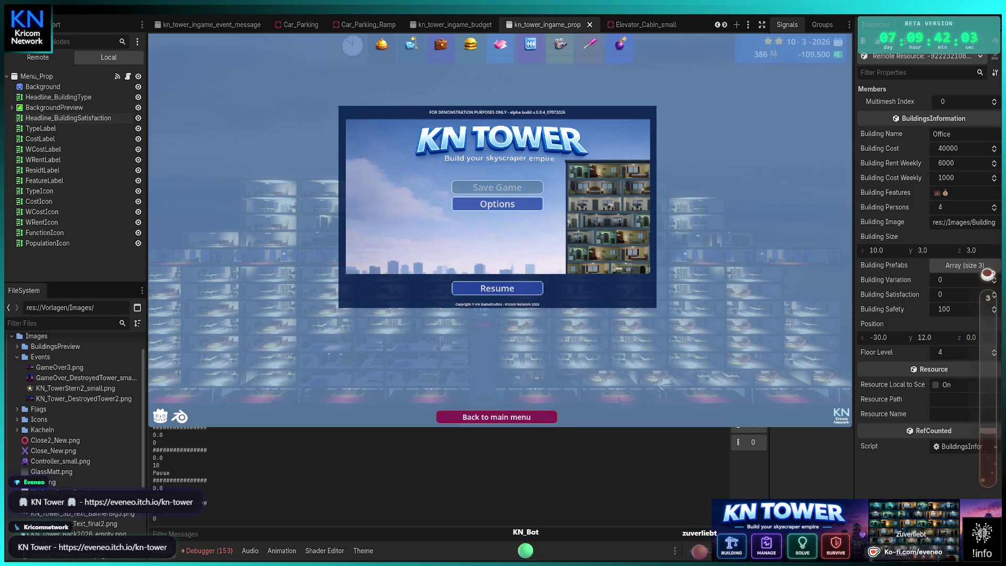
Choose 'Back to main menu' in the KN Tower pause menu.
left_click(496, 417)
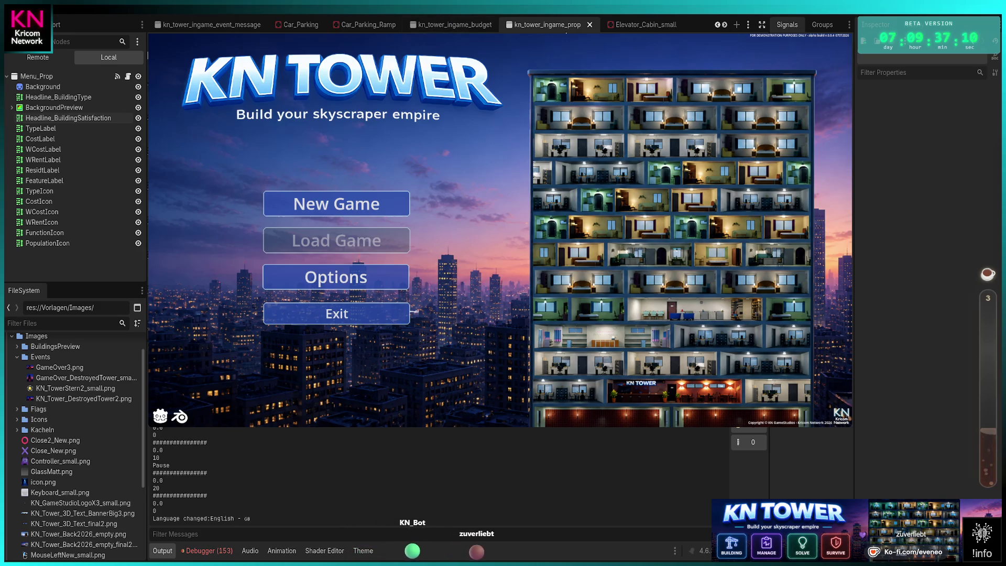
Stop the running game, relaunch the project with F5, and start a new game.
left_click(872, 14)
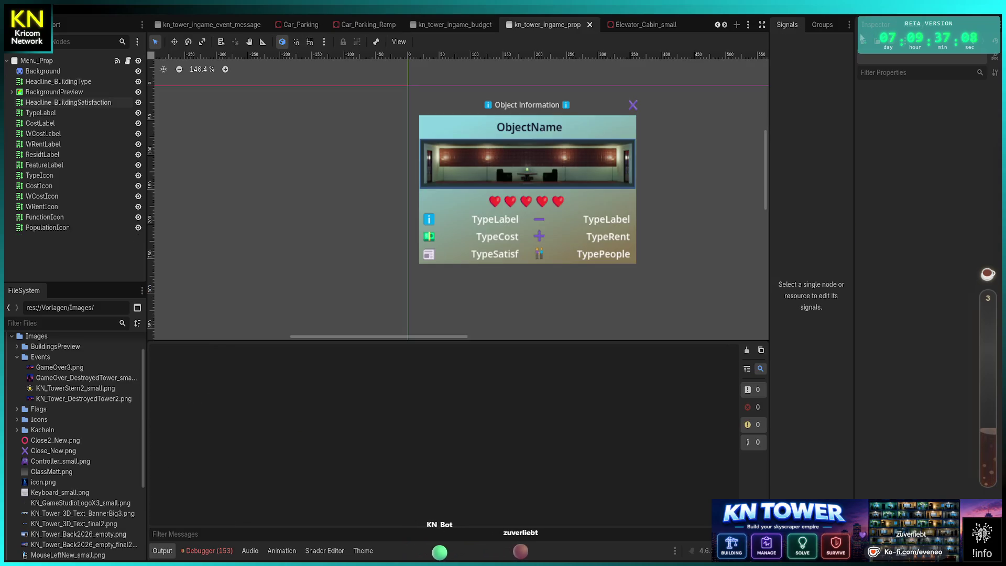
key("F5")
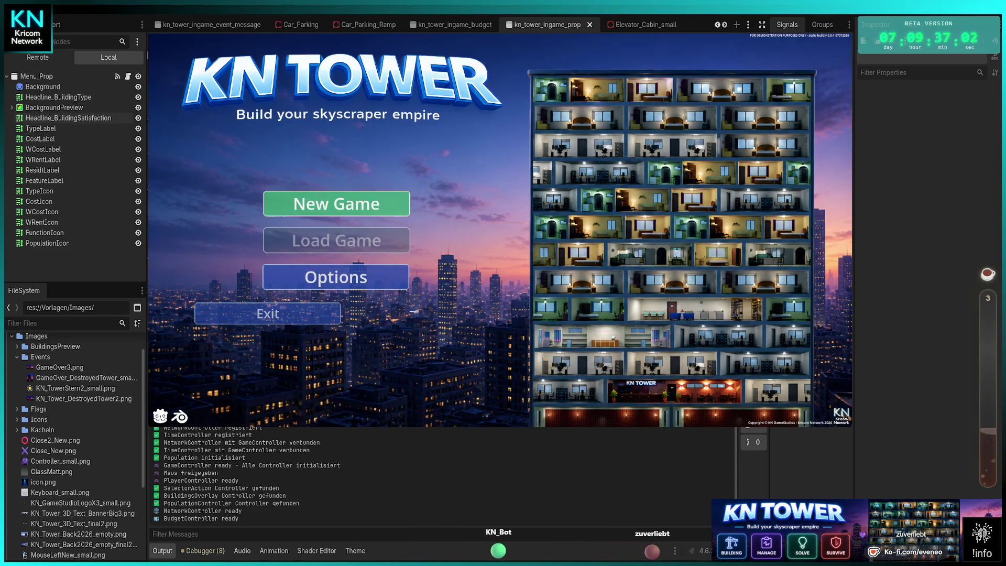
key("Return")
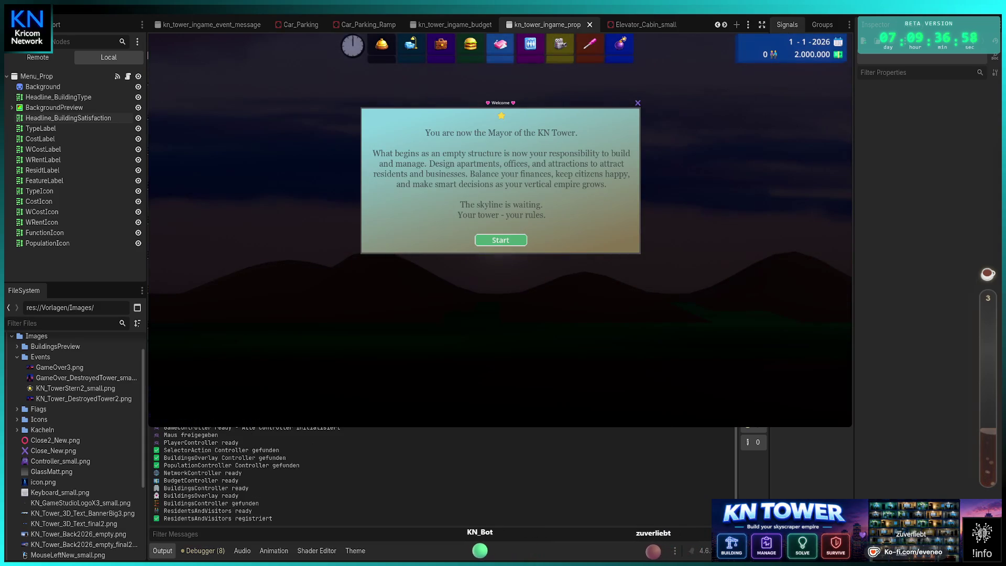
Dismiss the Mayor welcome message, then inspect the Office info data (cost 40000) at the breakpoint.
left_click(500, 240)
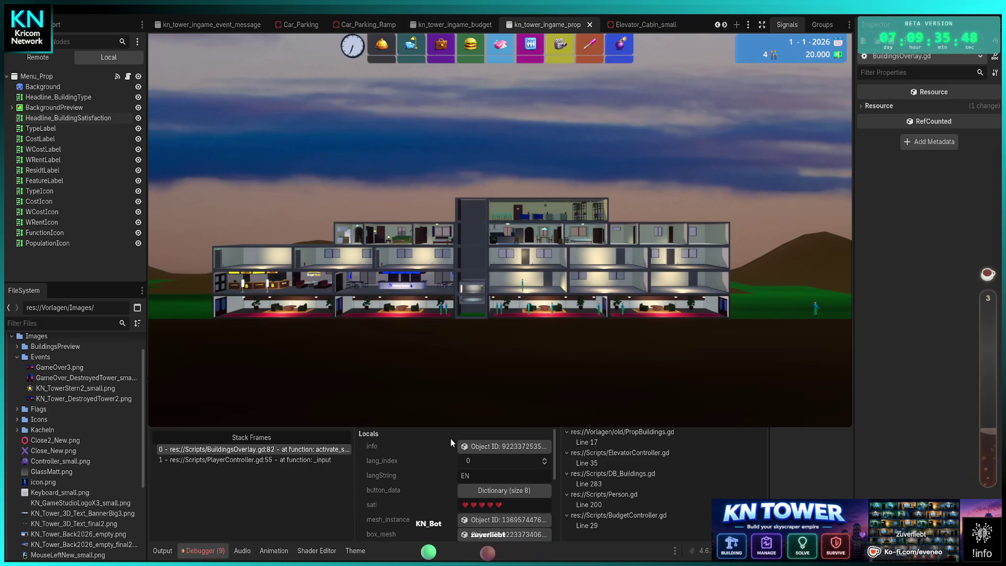
left_click(500, 445)
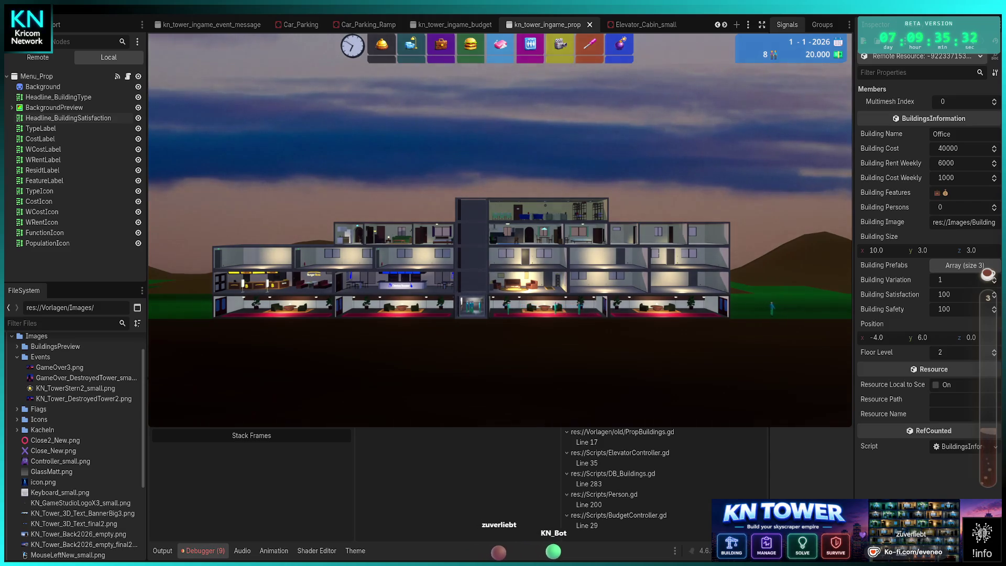
Select an Office room in the tower so its info panel and green highlights appear.
left_click(390, 300)
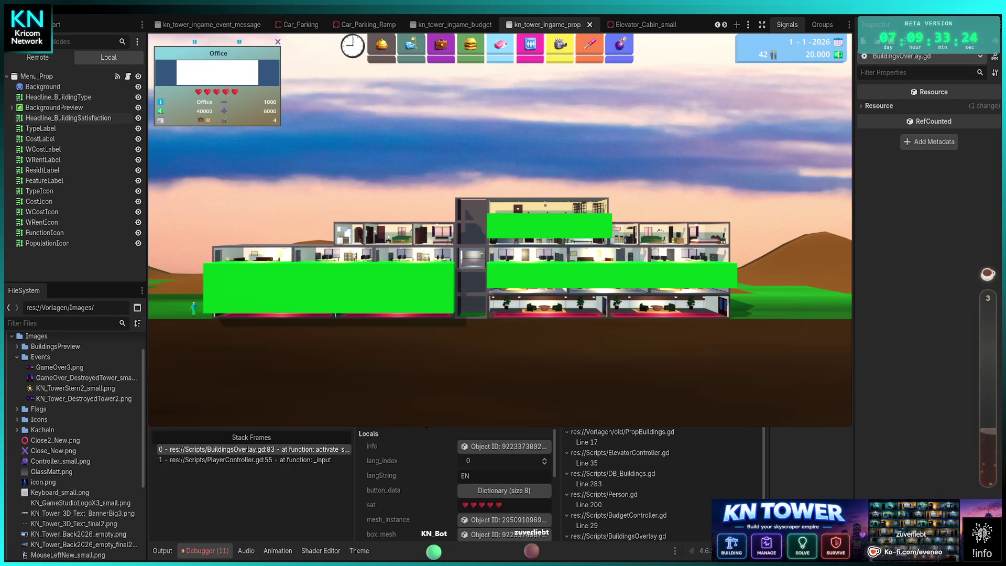
Continue past the repeated breakpoints with F12 until the Lobby shows, then stop the game.
scroll(423, 474, "down", 2)
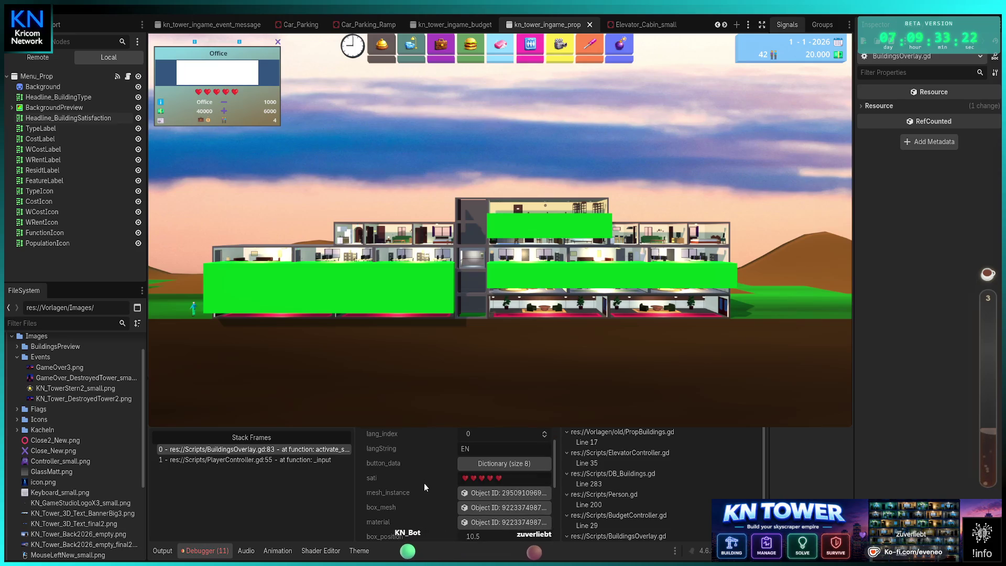
scroll(423, 483, "up", 2)
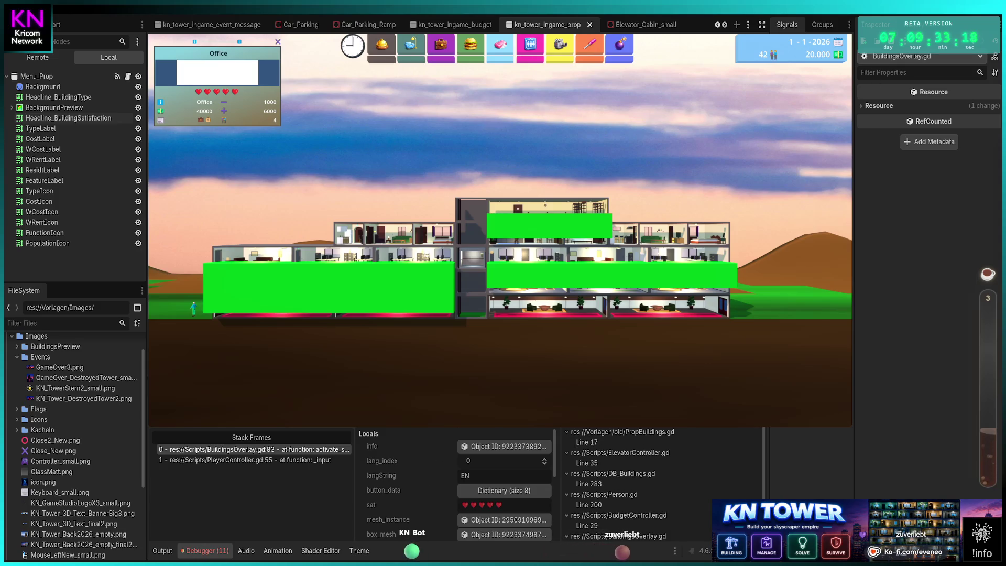
key("F12")
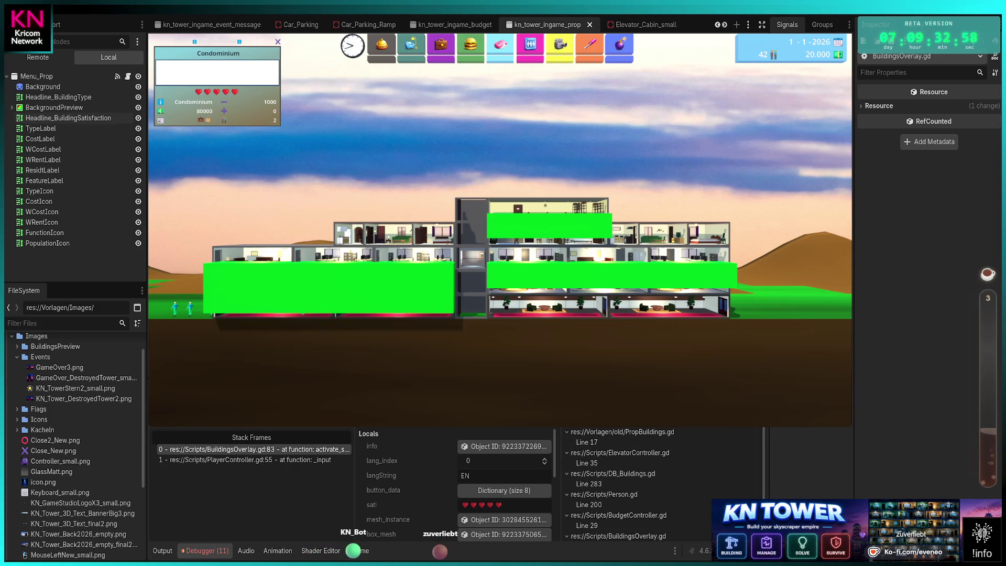
key("F12")
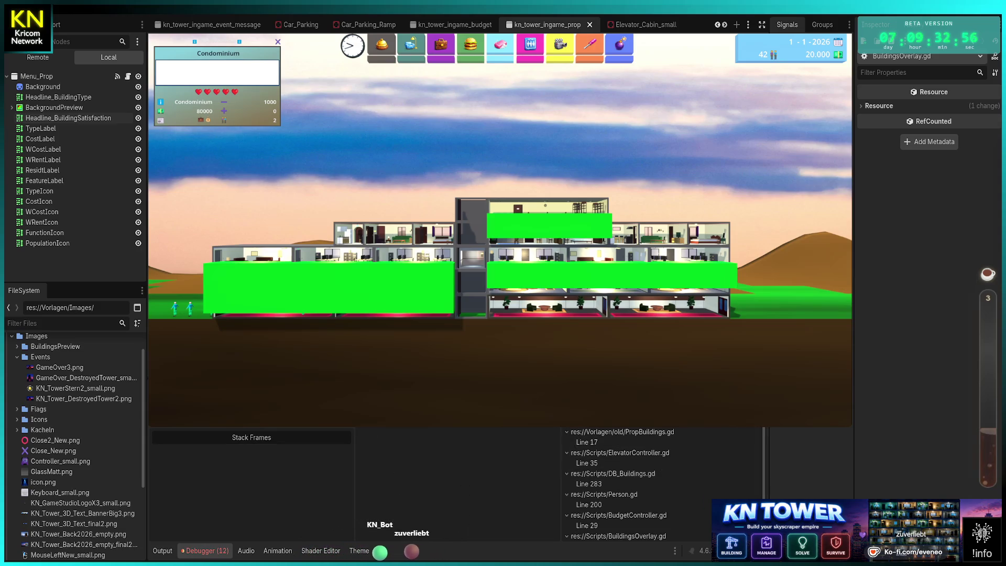
key("F12")
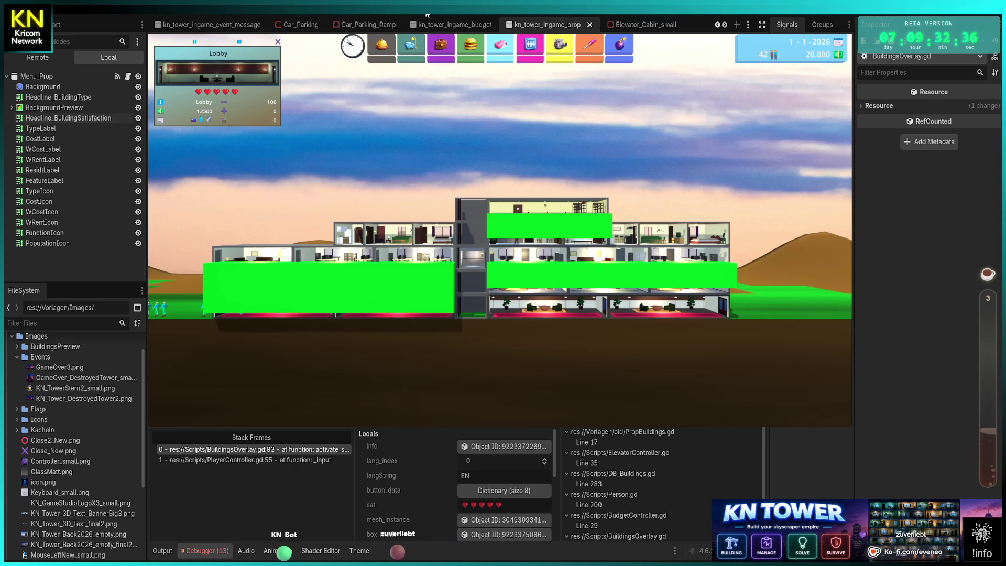
left_click(869, 14)
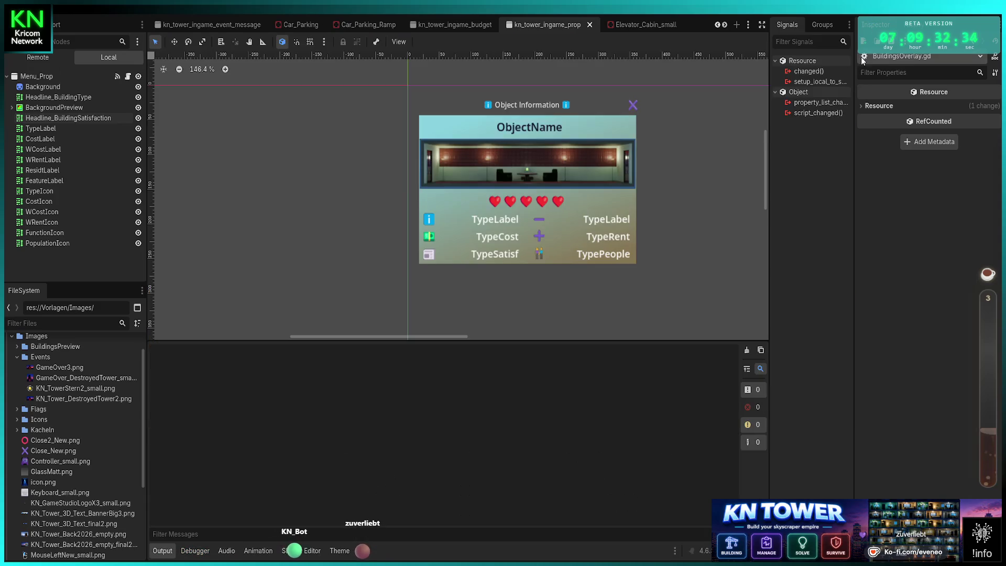
Relaunch the project with F5, start a New Game, and dismiss the welcome dialog.
key("F5")
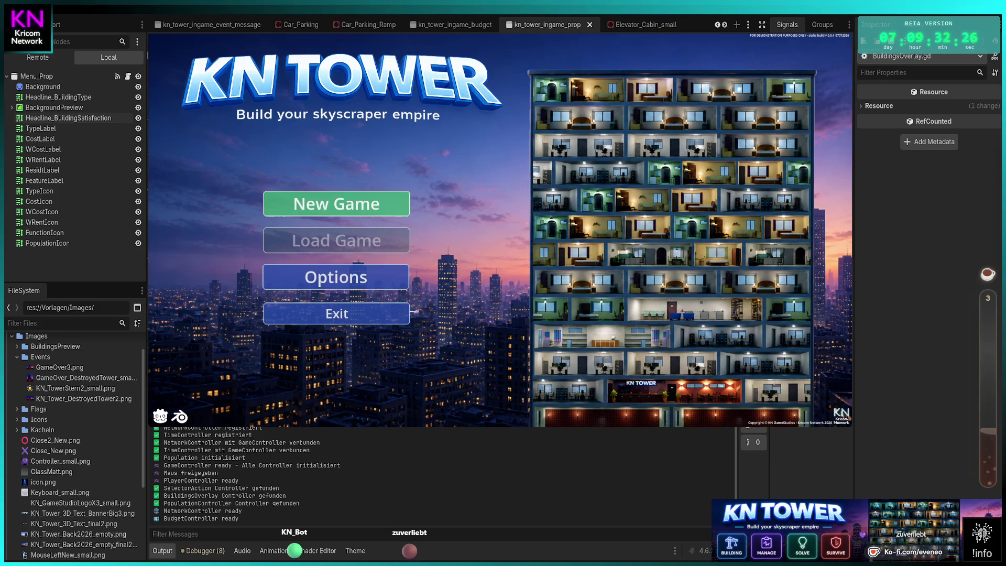
key("Return")
left_click(500, 240)
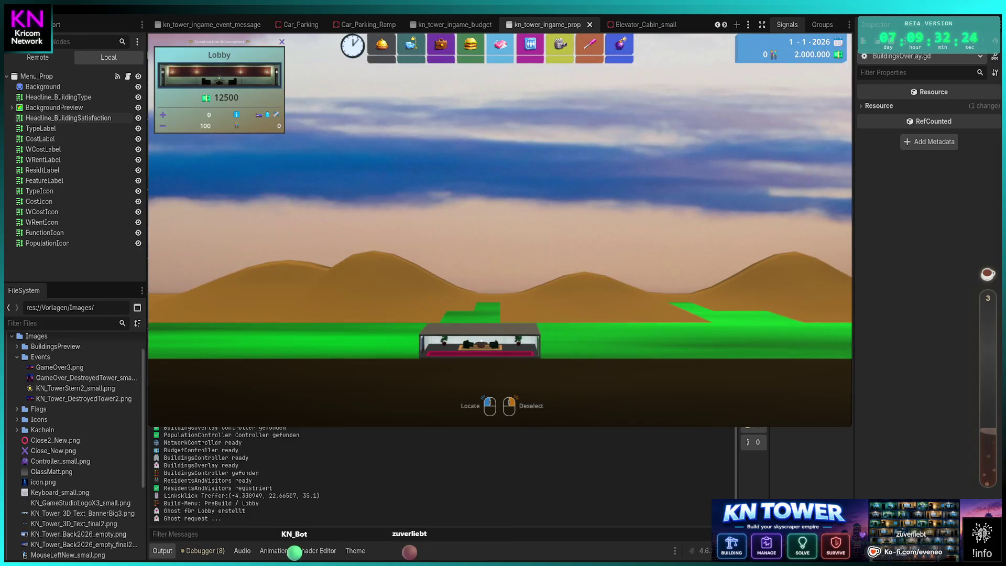
Build the ground lobby, a small elevator shaft up to floor 4, and a cabin at its base.
left_click(484, 249)
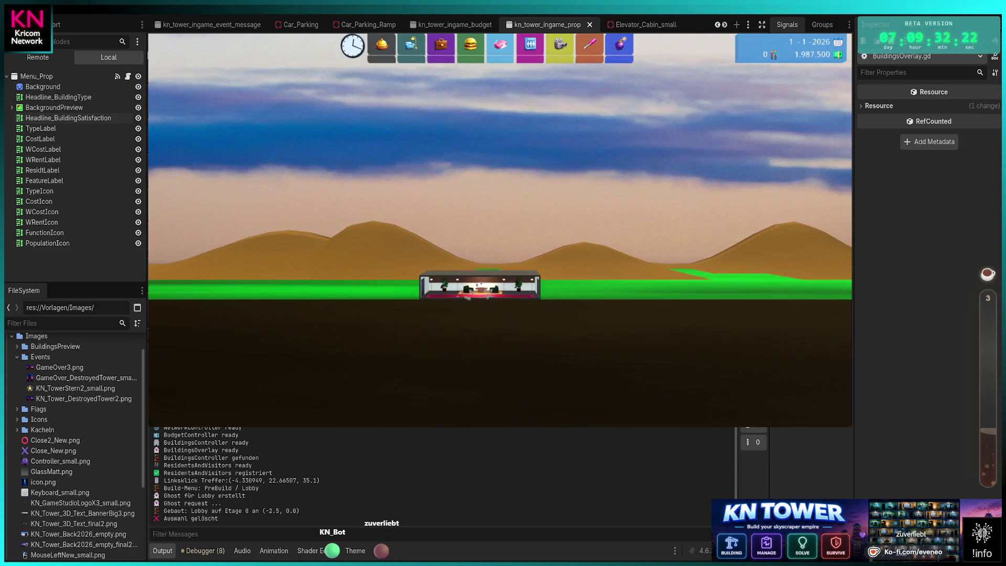
left_click(530, 44)
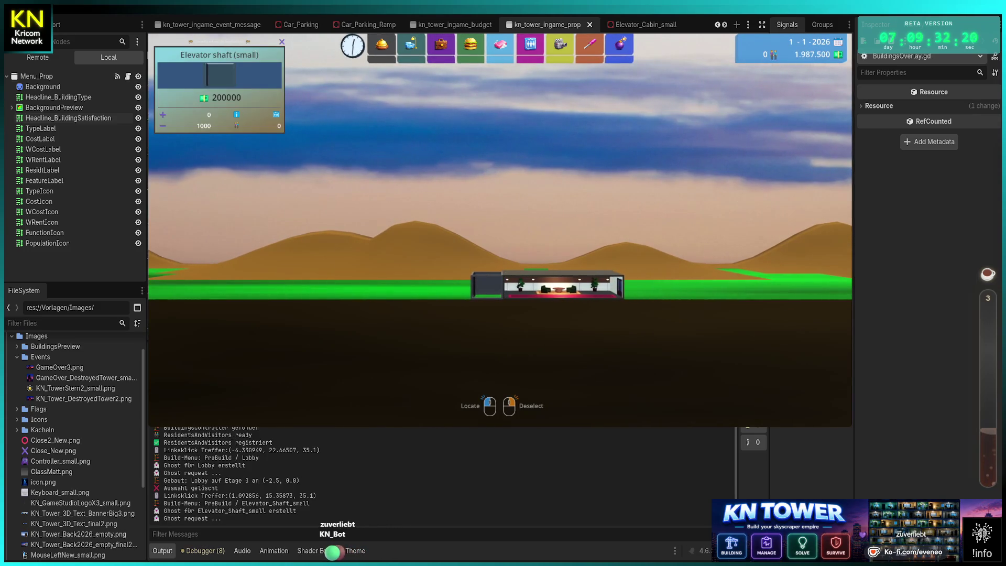
left_click(487, 297)
left_click_drag(487, 297, 487, 181)
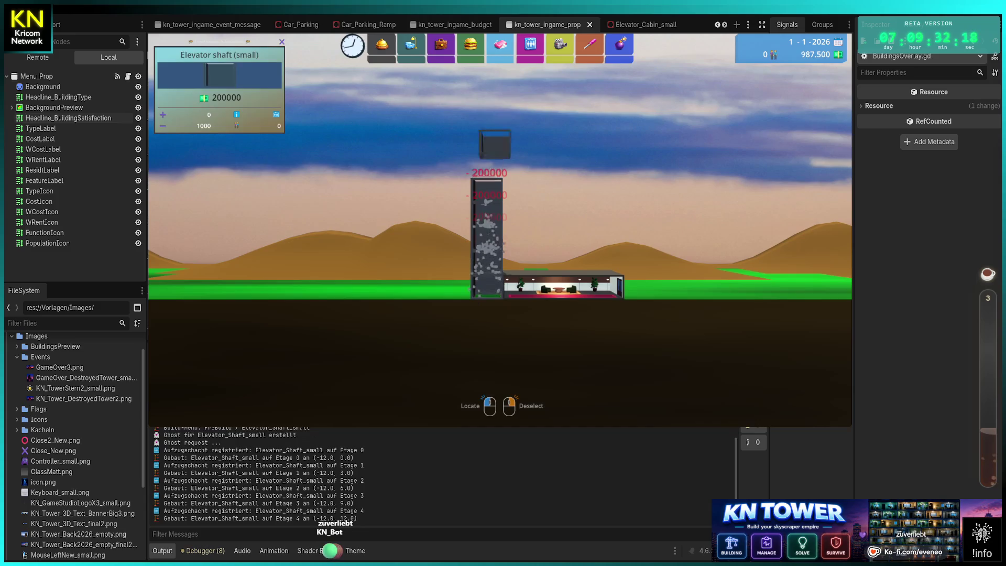
left_click(530, 43)
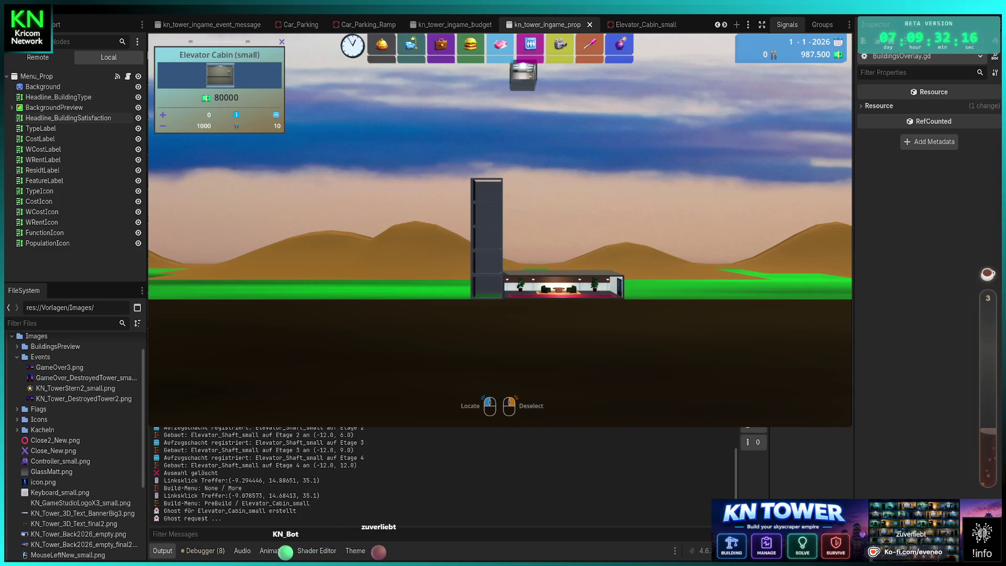
left_click(529, 68)
left_click(487, 287)
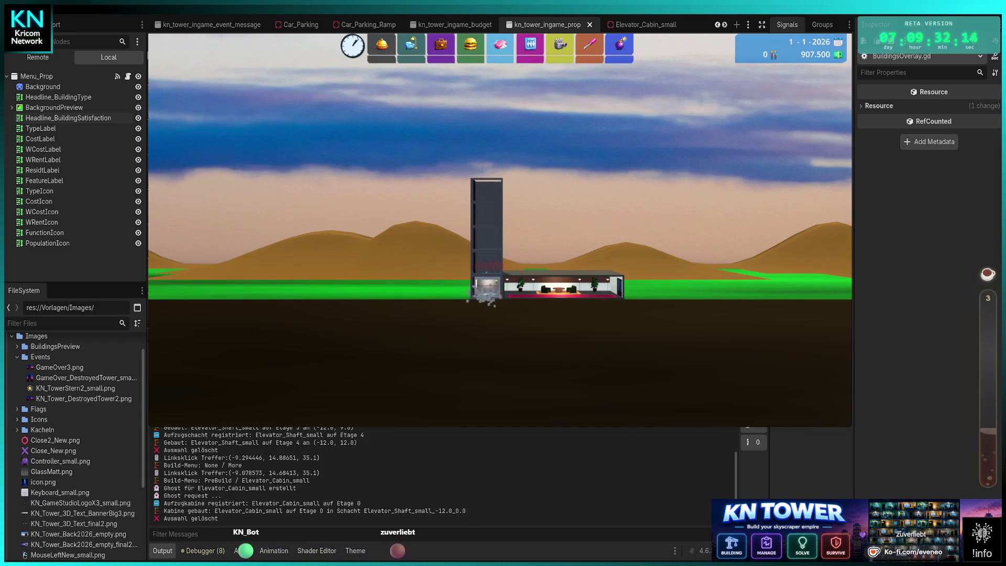
Build two four-floor columns of offices to the right of the elevator shaft.
left_click(440, 44)
left_click(544, 259)
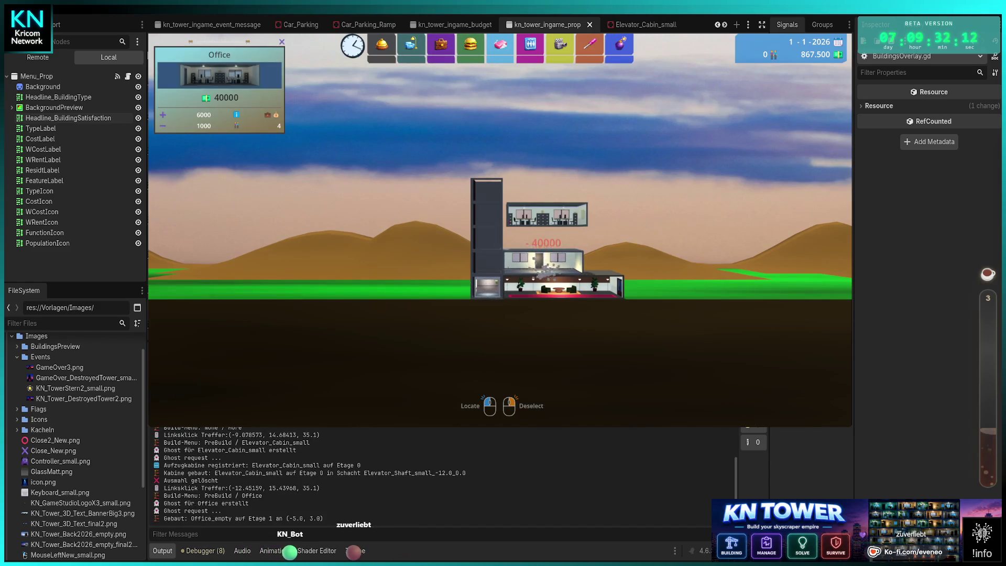
left_click(543, 238)
left_click(543, 216)
left_click(543, 194)
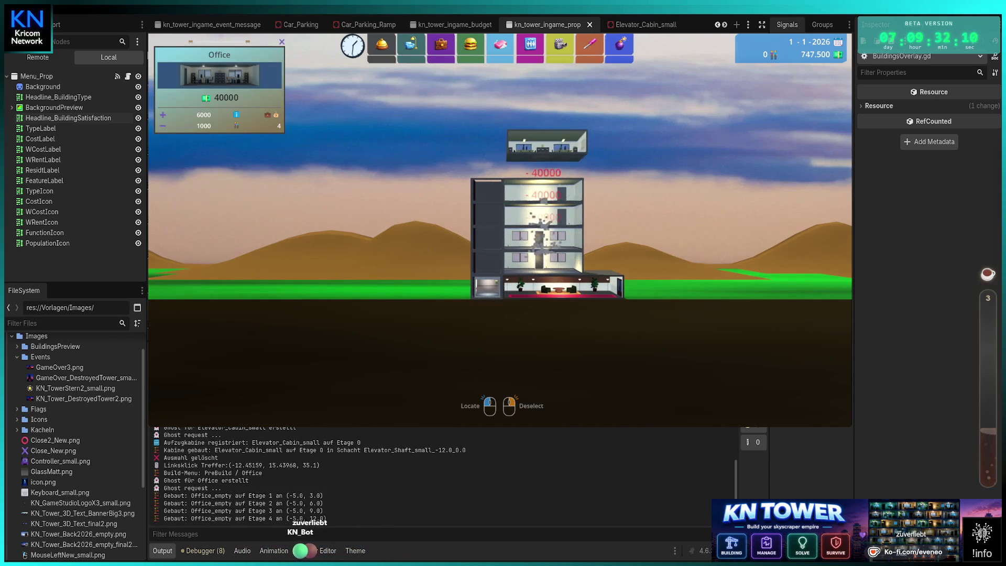
left_click(626, 260)
left_click(626, 239)
left_click(626, 215)
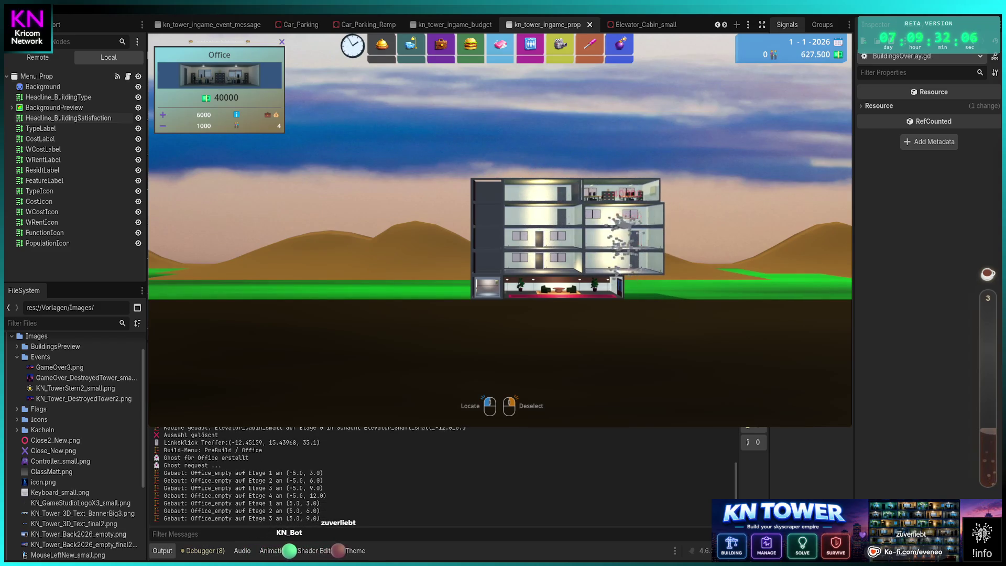
left_click(626, 194)
right_click(626, 194)
Add a lobby left of the tower with four condominium floors stacked above it.
left_click(487, 288)
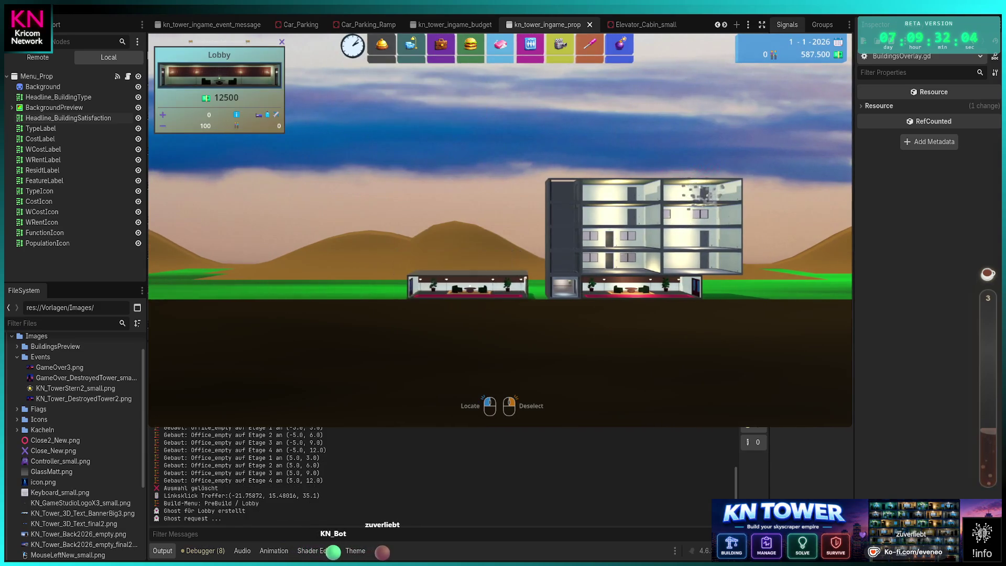
left_click(487, 288)
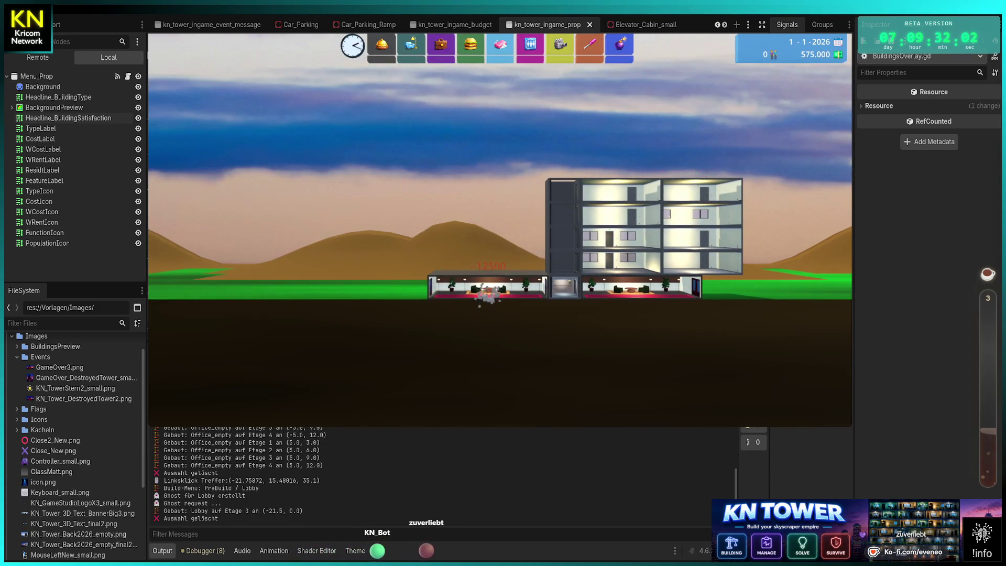
left_click(480, 289)
left_click(487, 262)
left_click(487, 238)
left_click(487, 215)
left_click(487, 194)
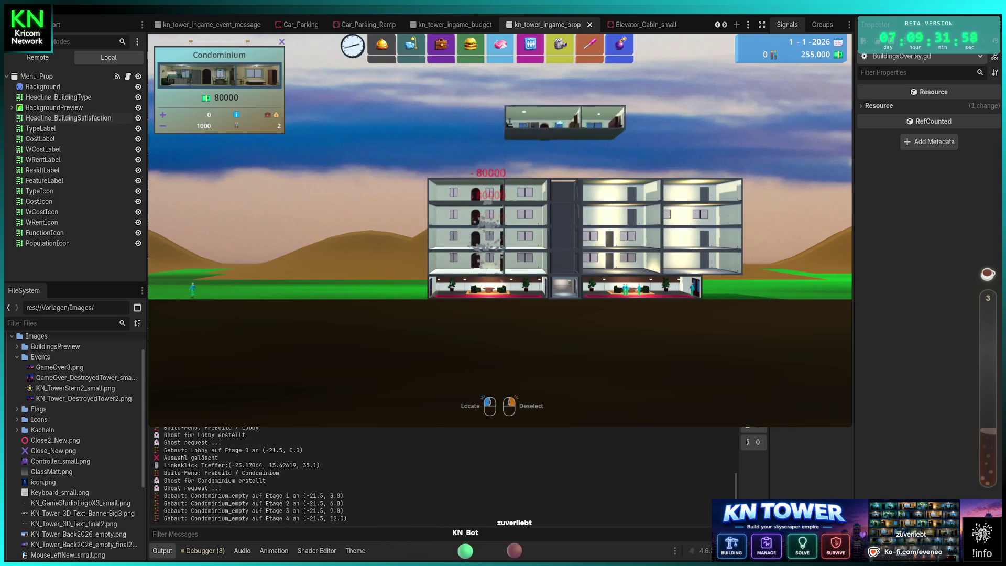
right_click(487, 194)
Extend the ground-floor lobby further left and at the tower's right end.
left_click(381, 45)
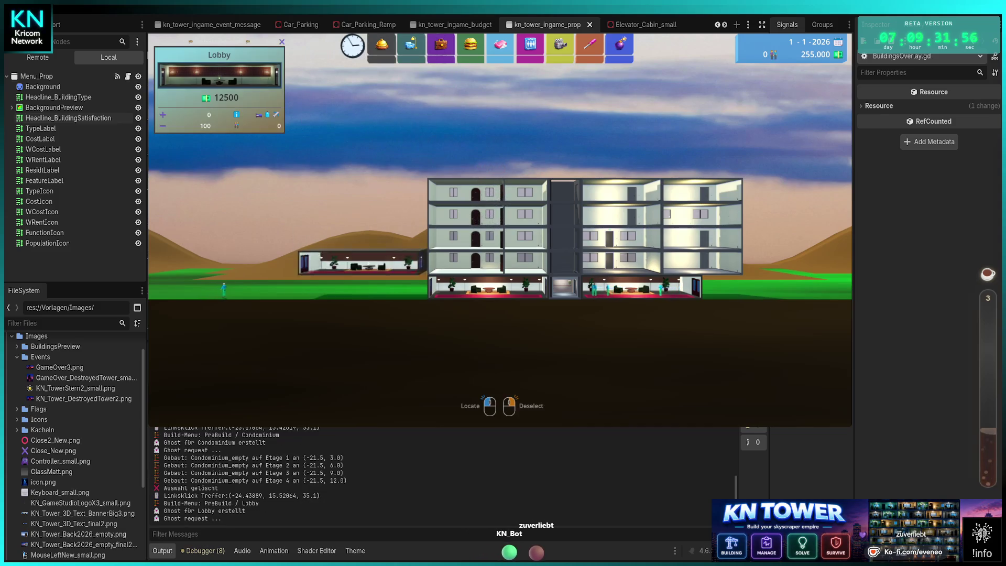
left_click(367, 287)
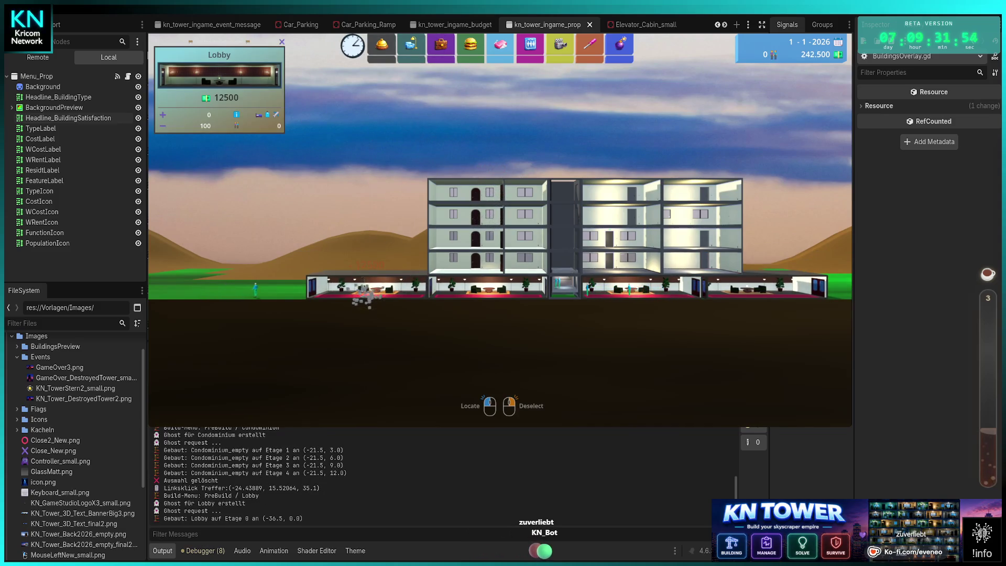
left_click(765, 287)
right_click(765, 296)
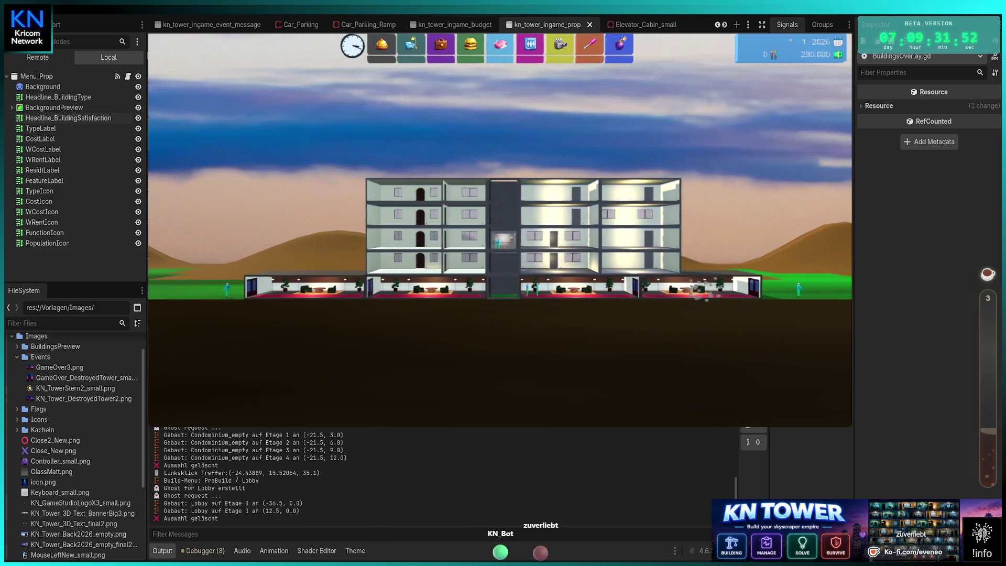
Add a small elevator shaft section above floor 5, halting at the BuildingsOverlay.gd breakpoint.
left_click(487, 173)
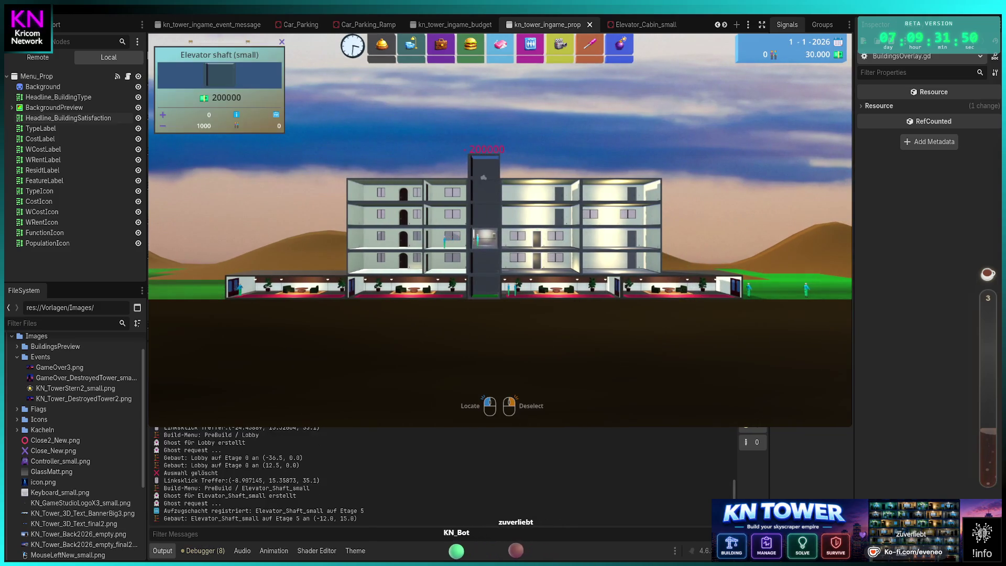
left_click(481, 166)
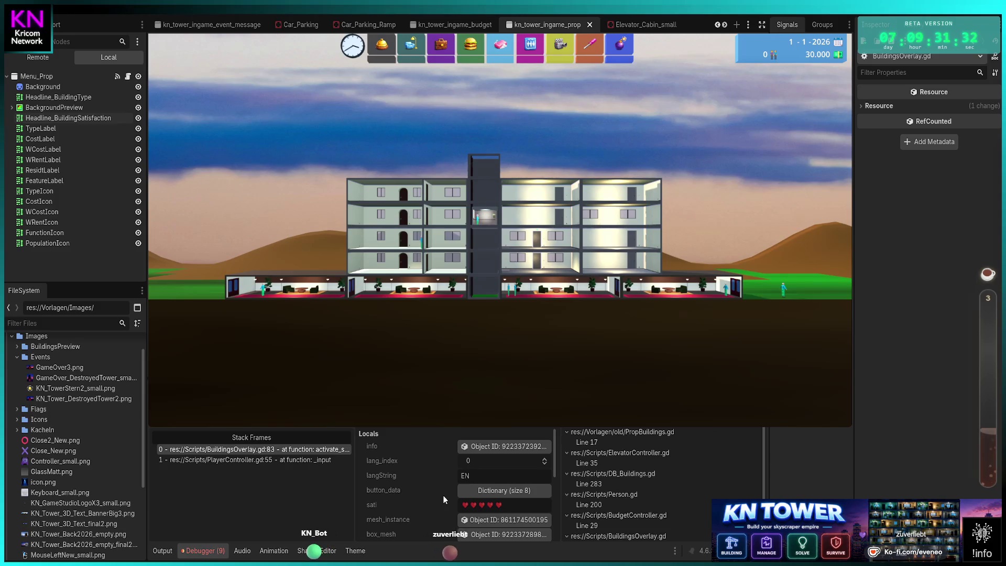
scroll(402, 469, "down", 3)
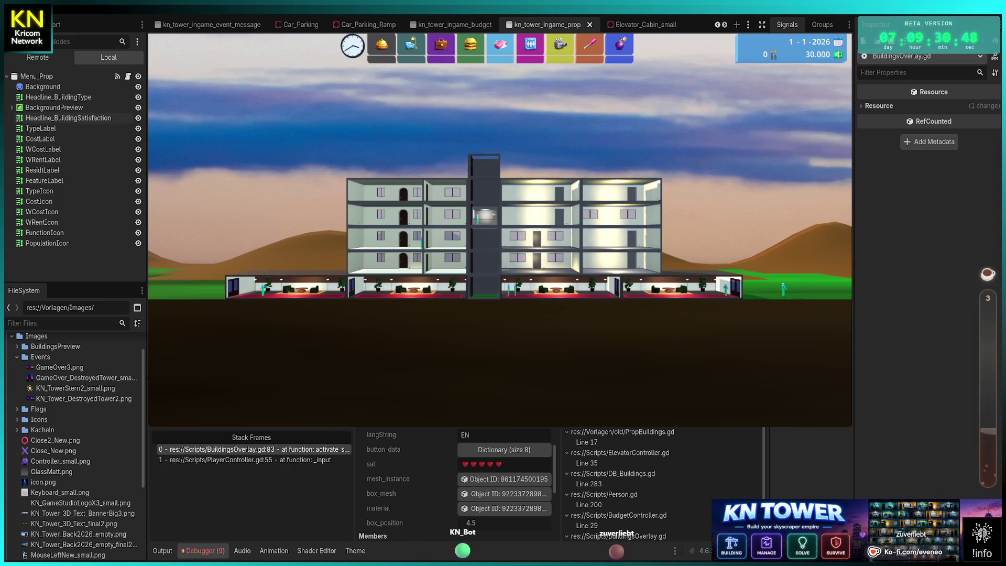
Resume the game with F12 and select a Condominium room to view its details.
key("F12")
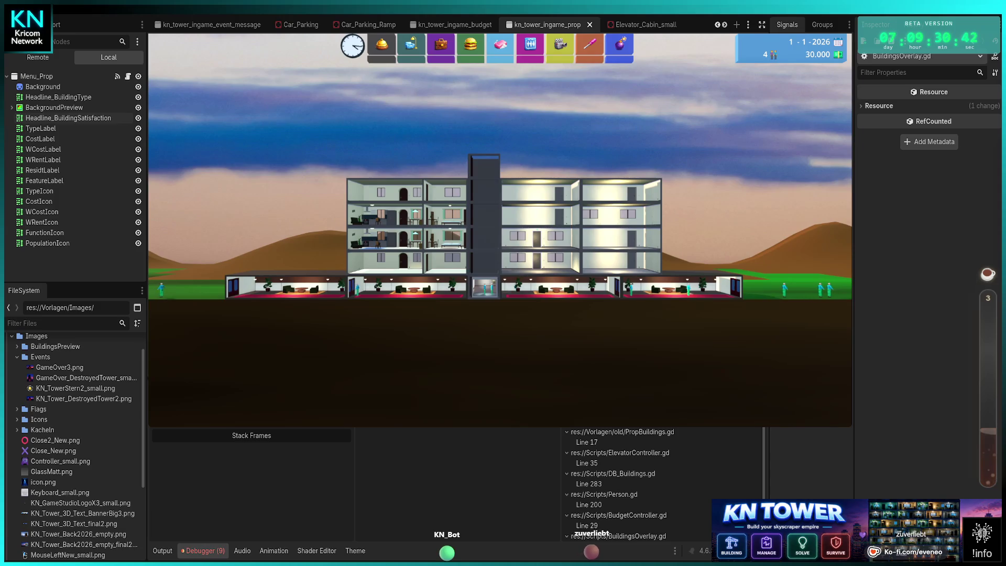
left_click(406, 243)
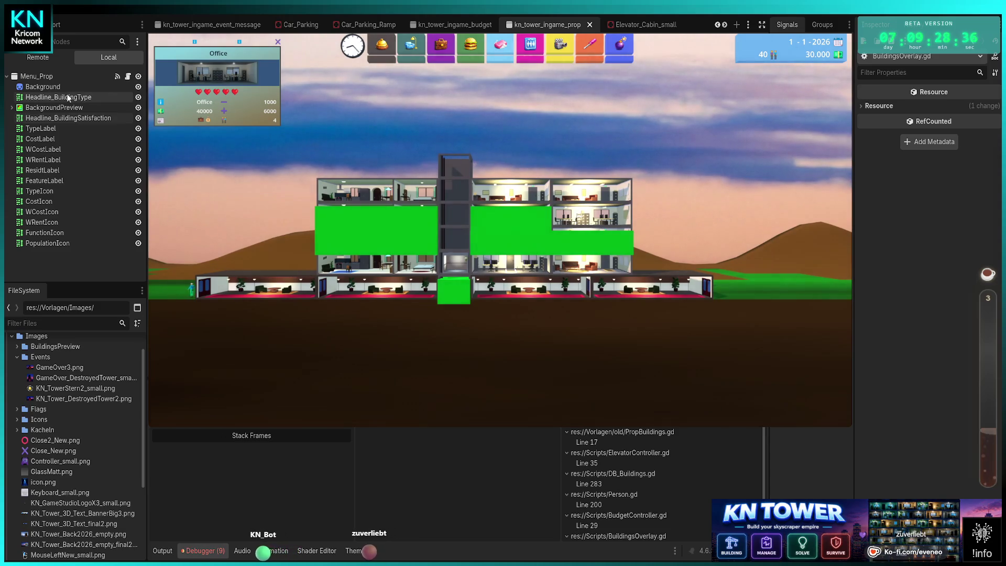
Collapse the expanded Events folder in the FileSystem dock.
left_click(17, 357)
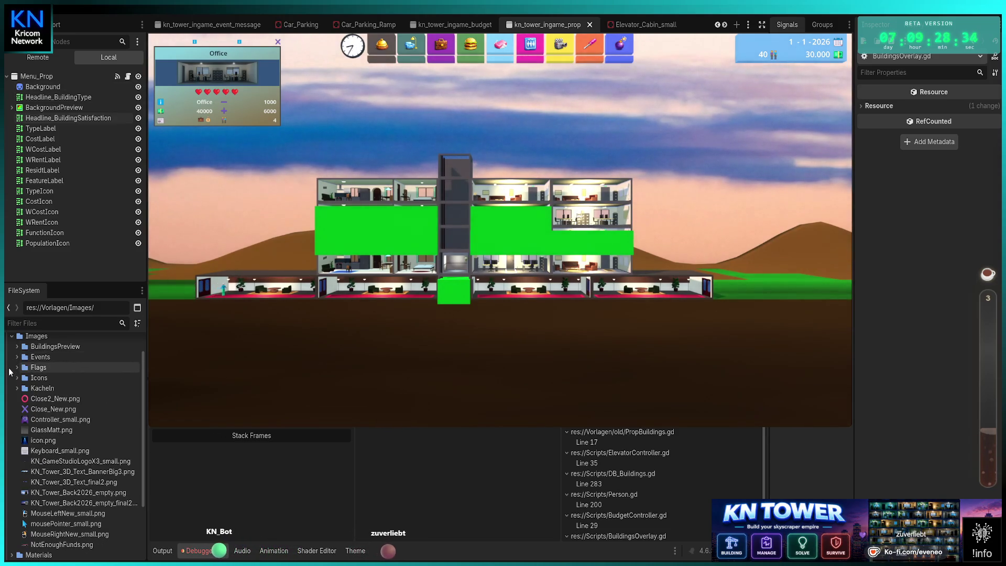
Collapse Images, expand res://Materials, and select Green_Selector_Mat.tres.
left_click(12, 335)
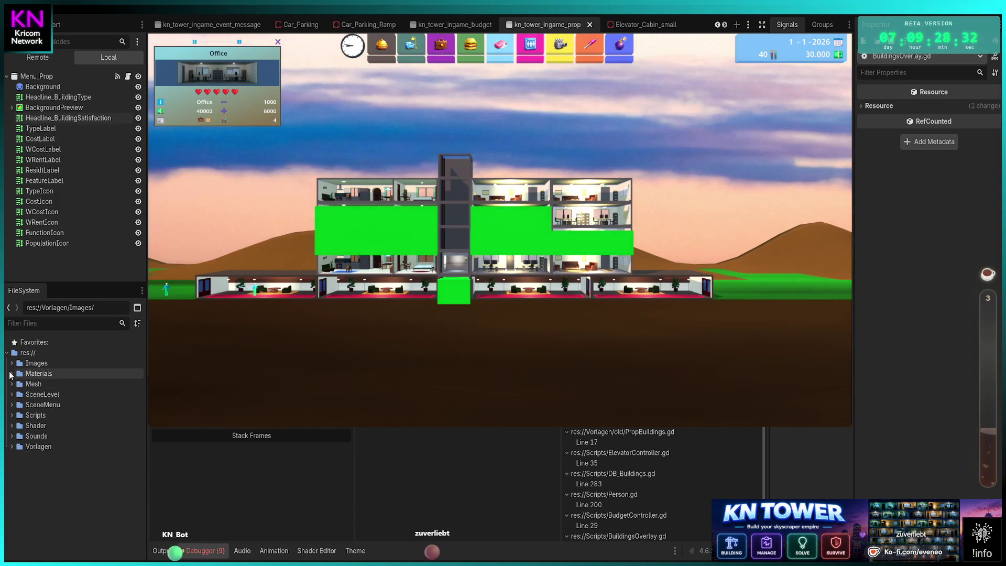
left_click(12, 373)
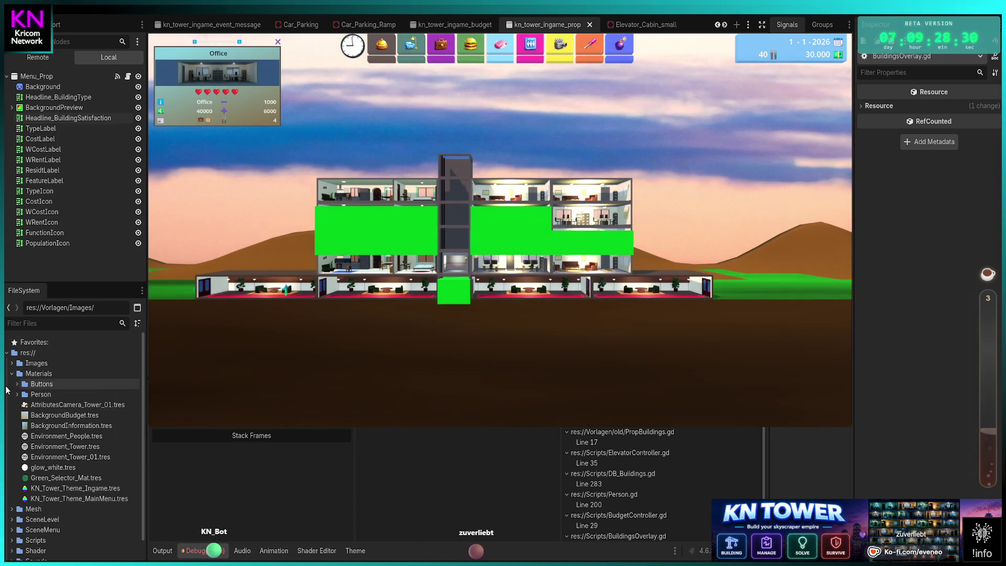
left_click(58, 478)
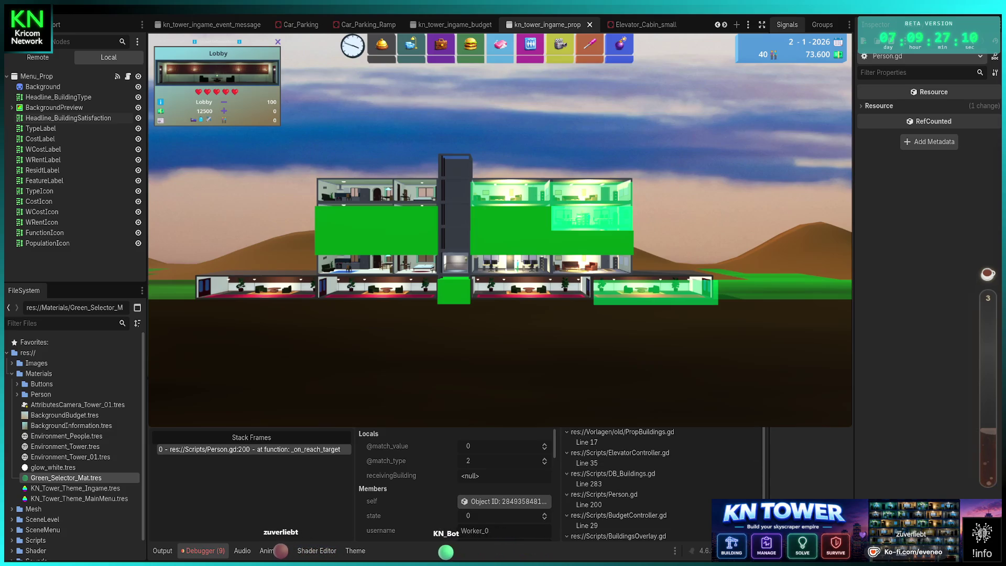
Continue to the BuildingsOverlay.gd breakpoint, inspect the Lobby's 'info' in the Inspector, step to line 81, then resume.
scroll(456, 482, "down", 1)
key("F12")
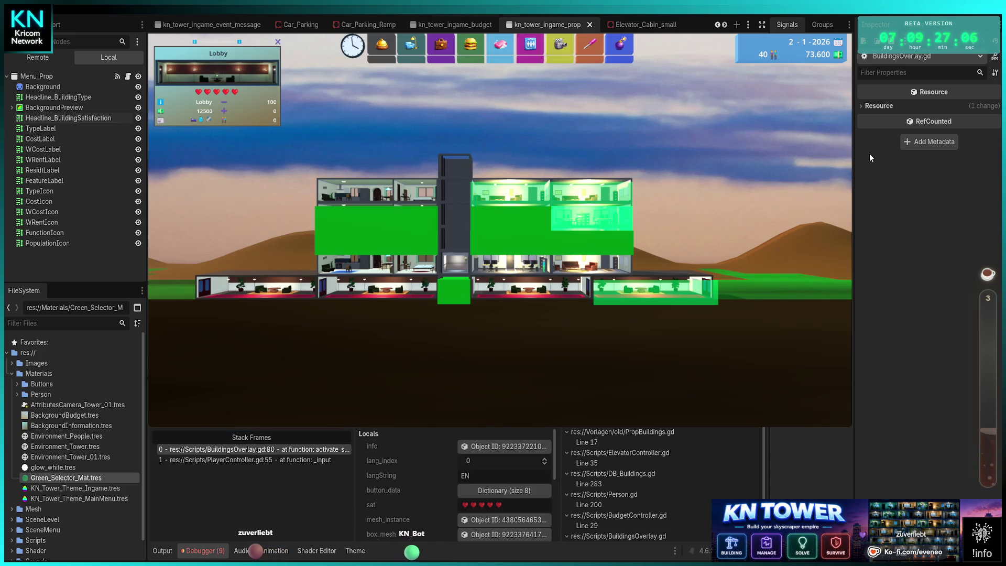
left_click(497, 449)
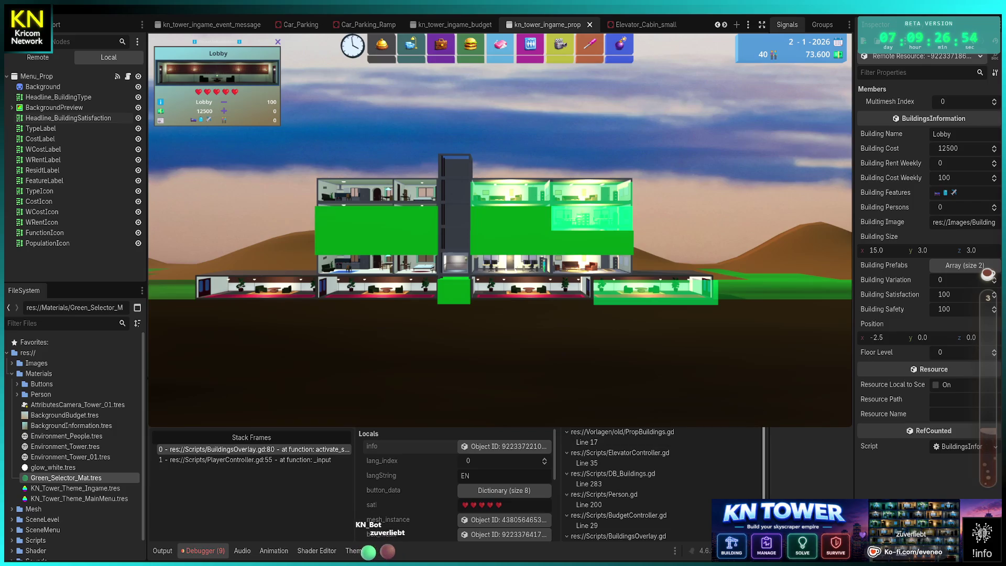
key("F10")
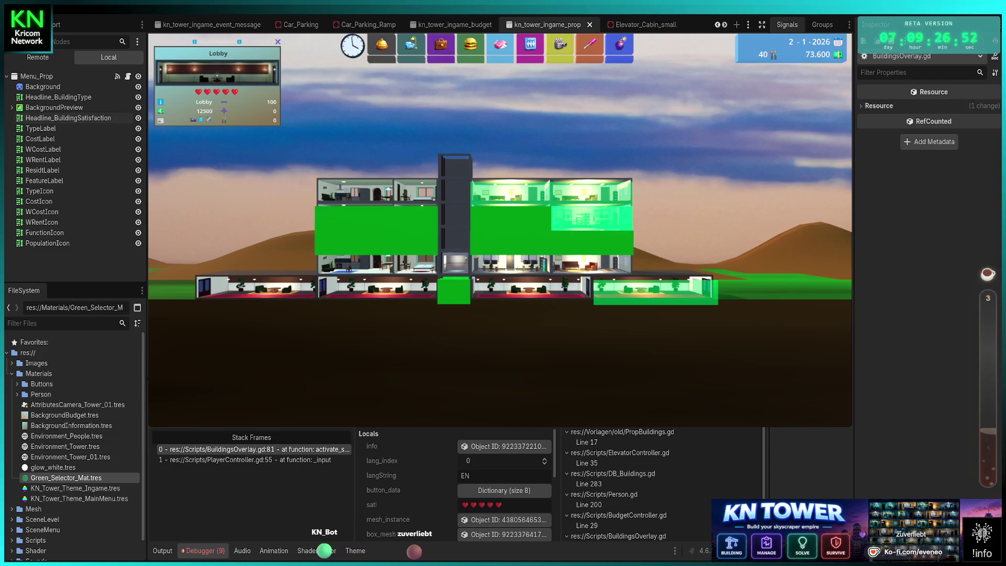
key("F12")
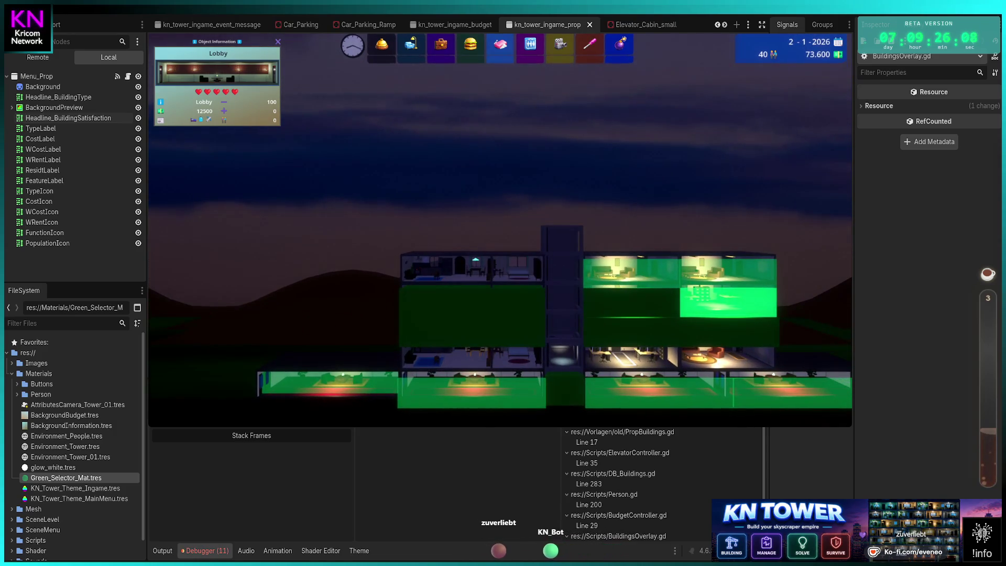
Select the top-left Condominium room to show its details in Object Information.
left_click(472, 272)
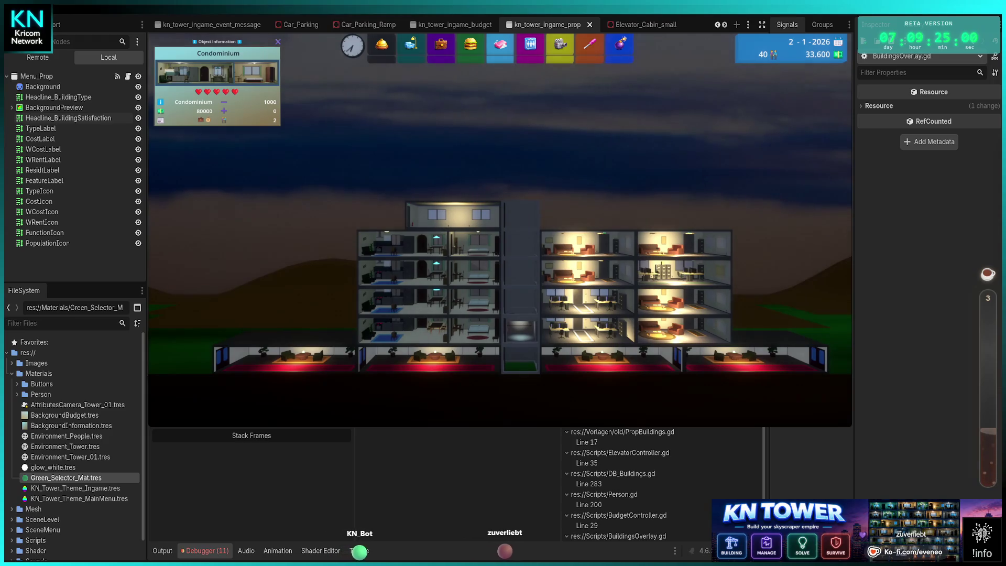
Select the new 40000 office on the top floor to view its Object Information.
left_click(453, 215)
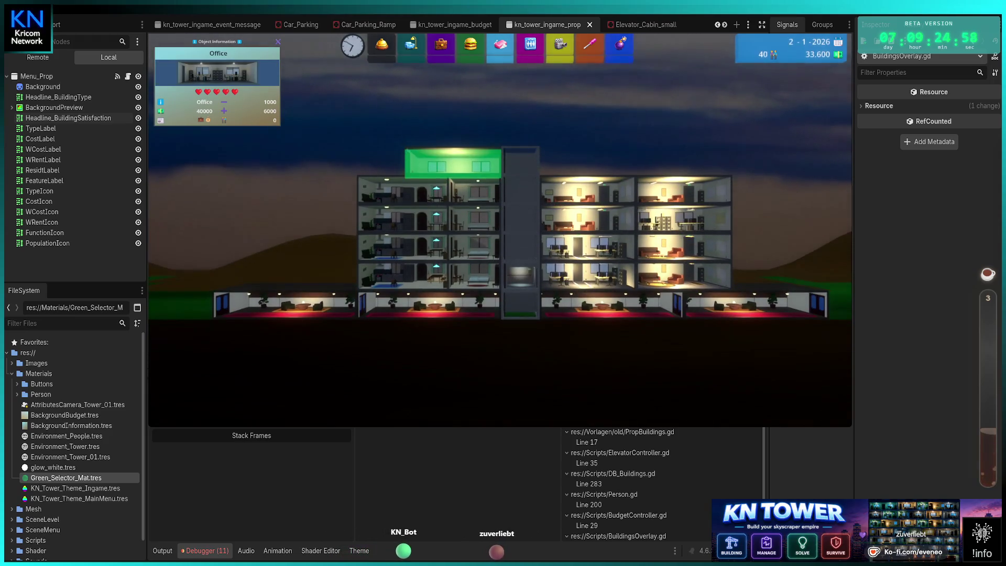